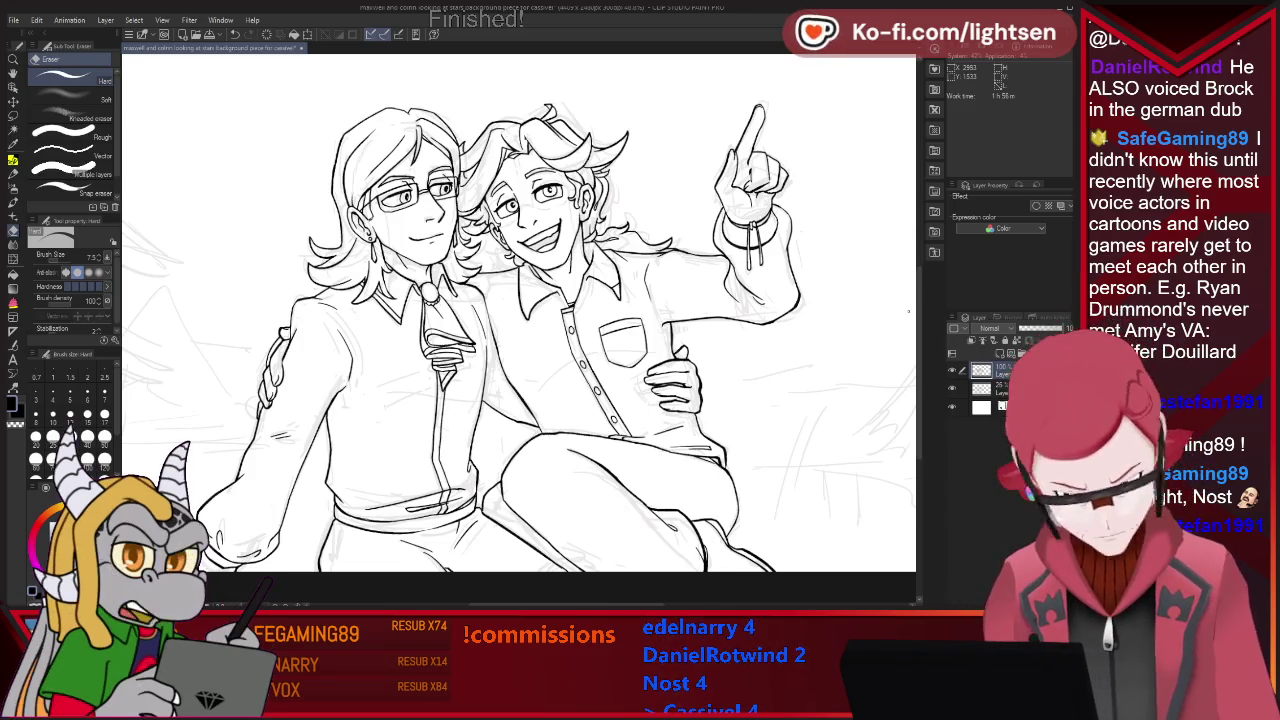
Zoom the canvas out and switch to the freehand lasso selection tool.
key(ctrl+minus)
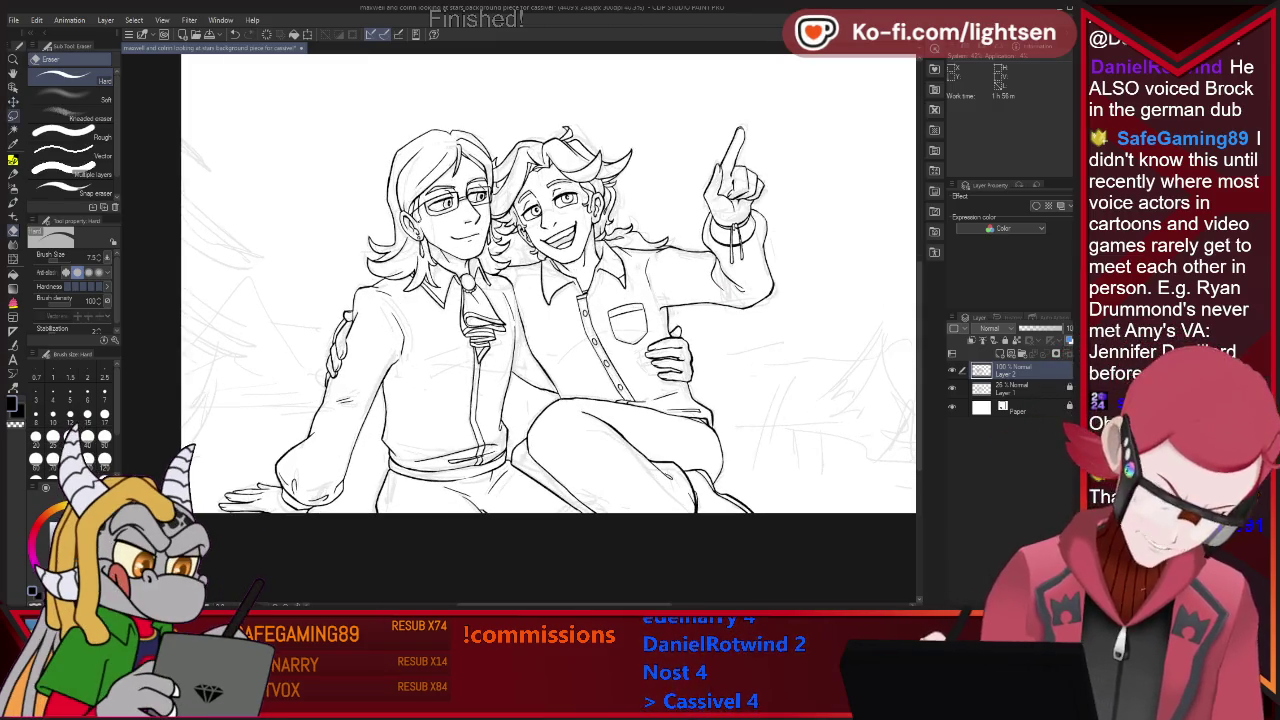
key(m)
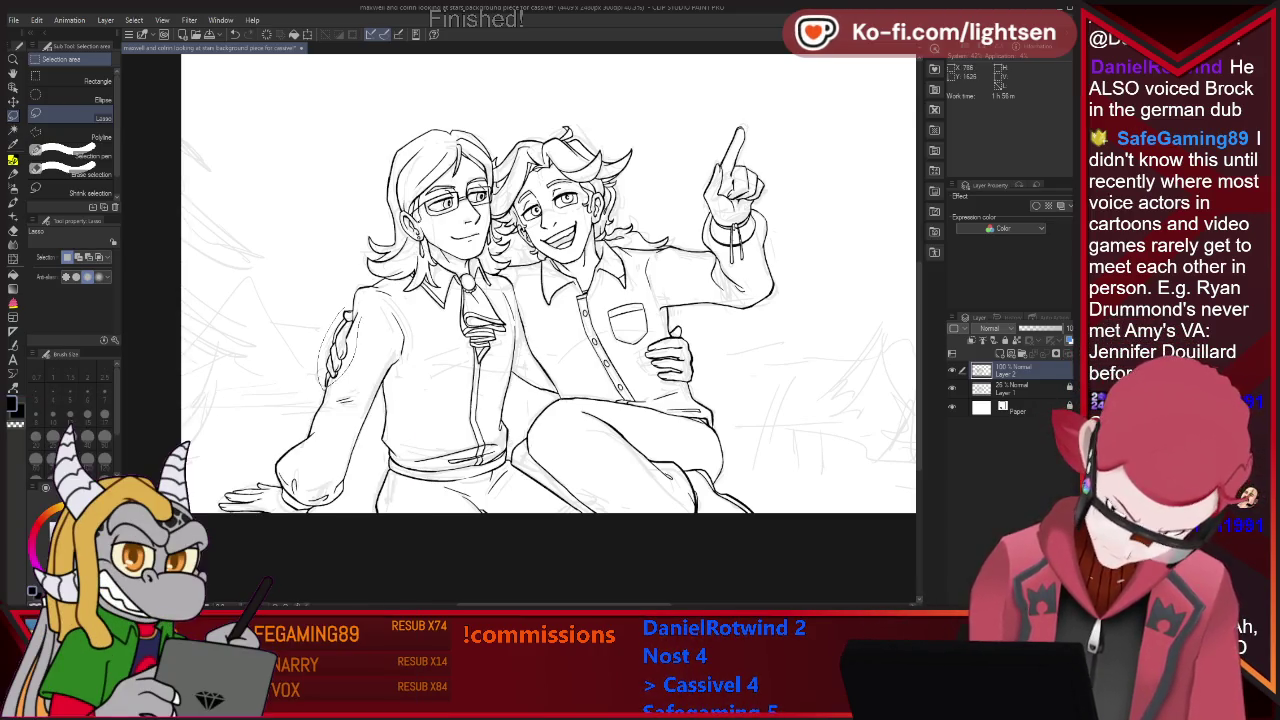
Lasso the hand resting on the left character's shoulder and rescale it slightly.
drag(348, 312, 330, 382)
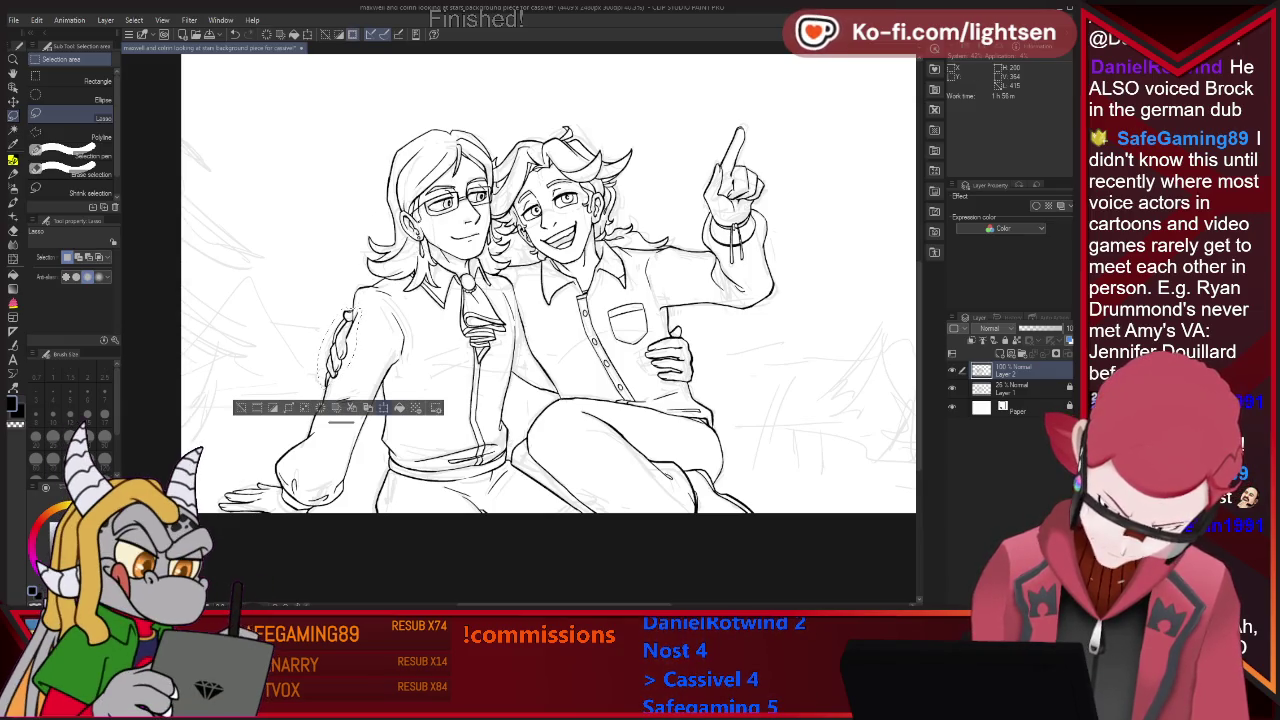
key(ctrl+t)
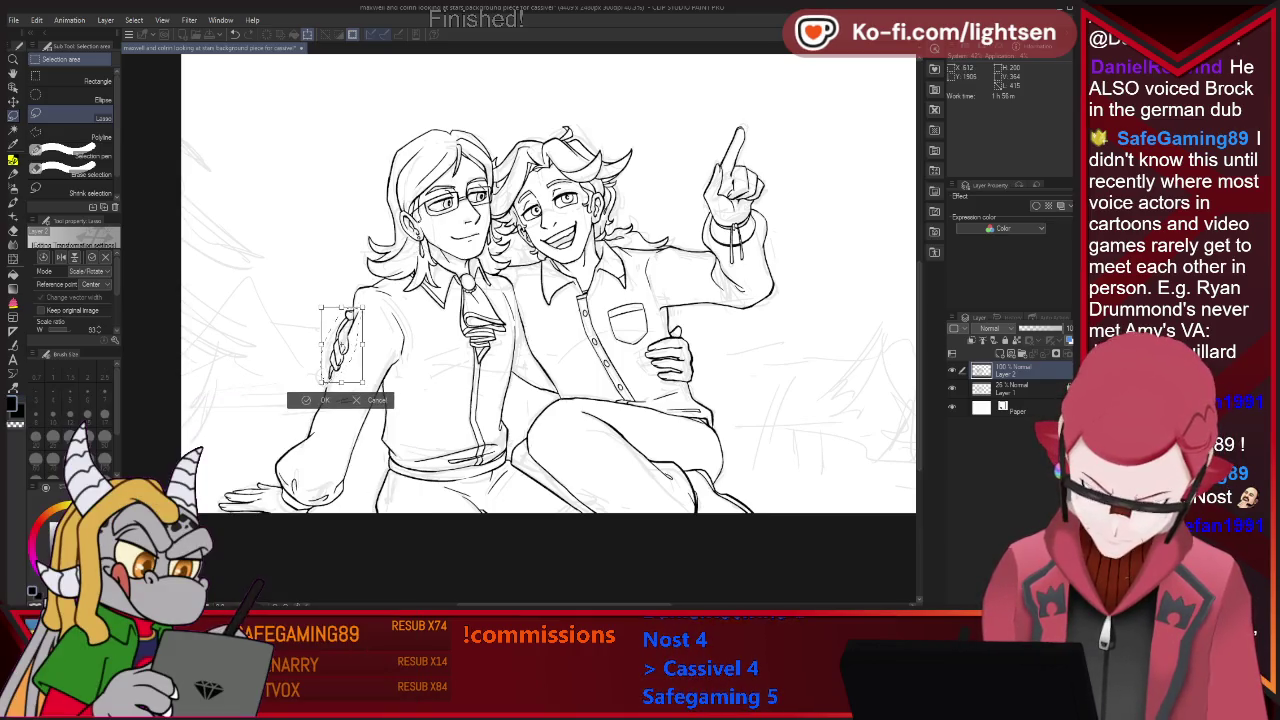
key(Return)
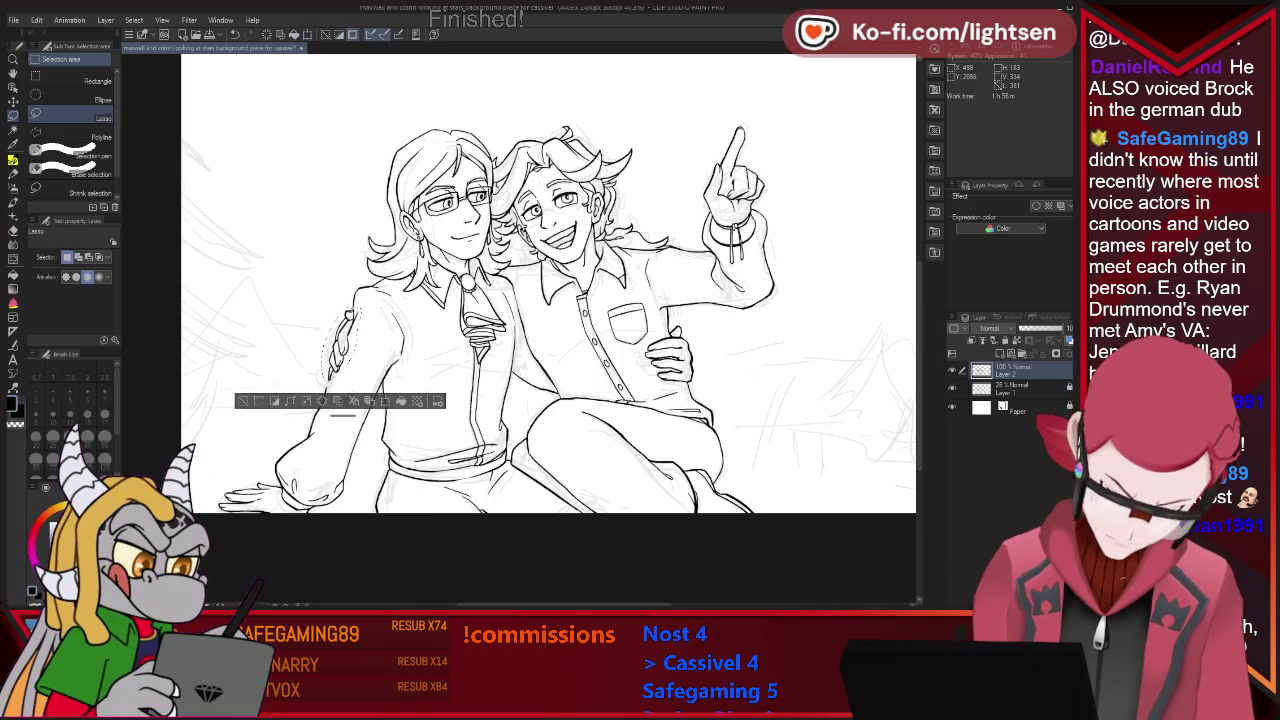
key(p)
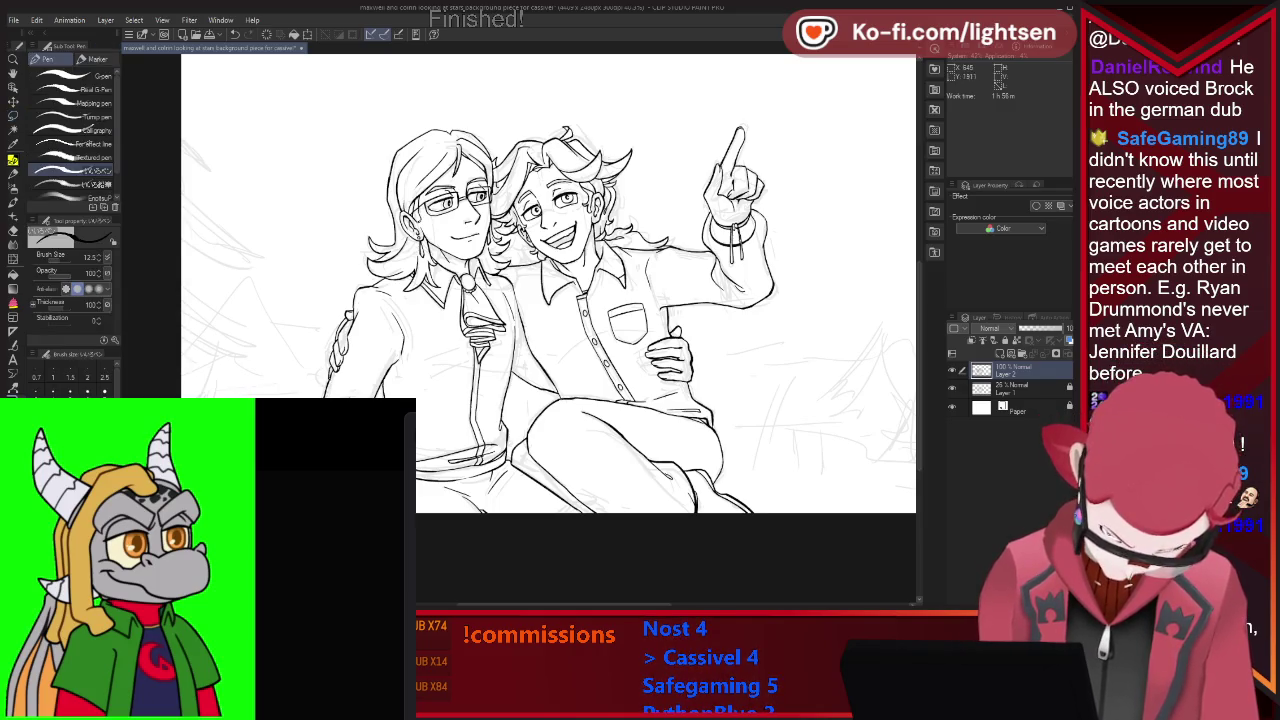
Zoom out to the whole canvas, then zoom in on the two characters' faces.
key(ctrl+minus)
key(ctrl+minus)
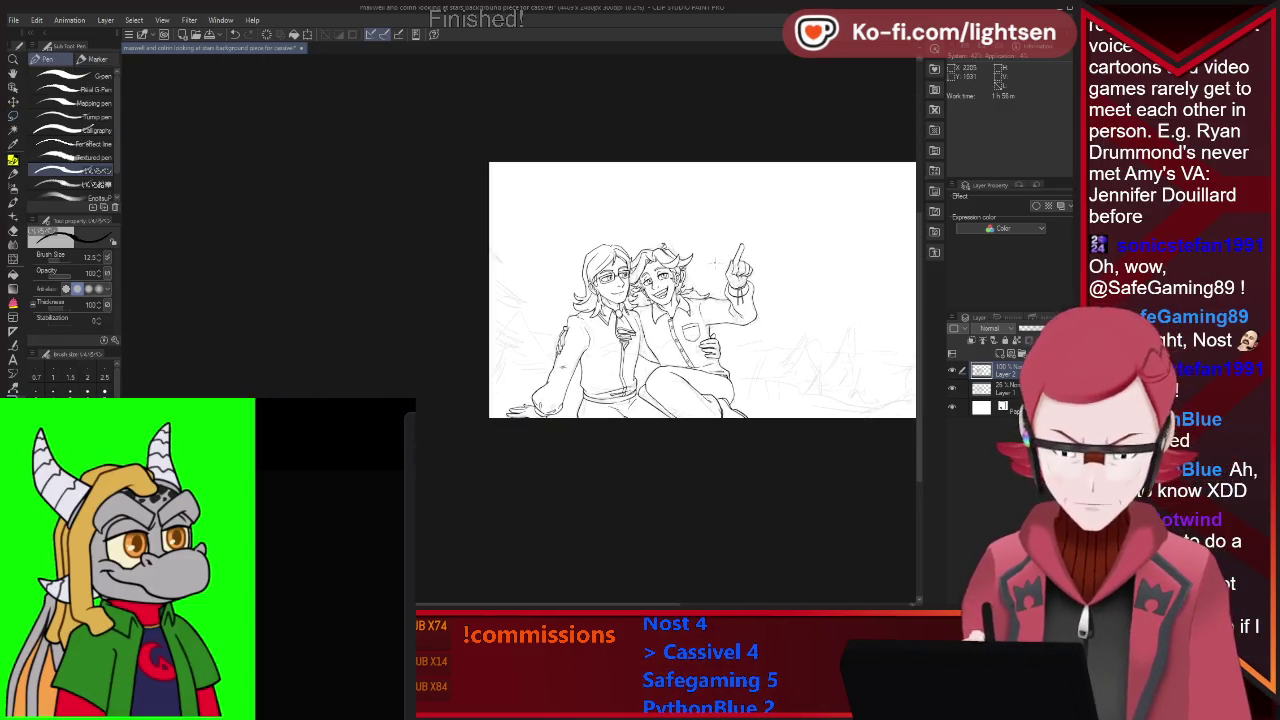
key(ctrl+plus)
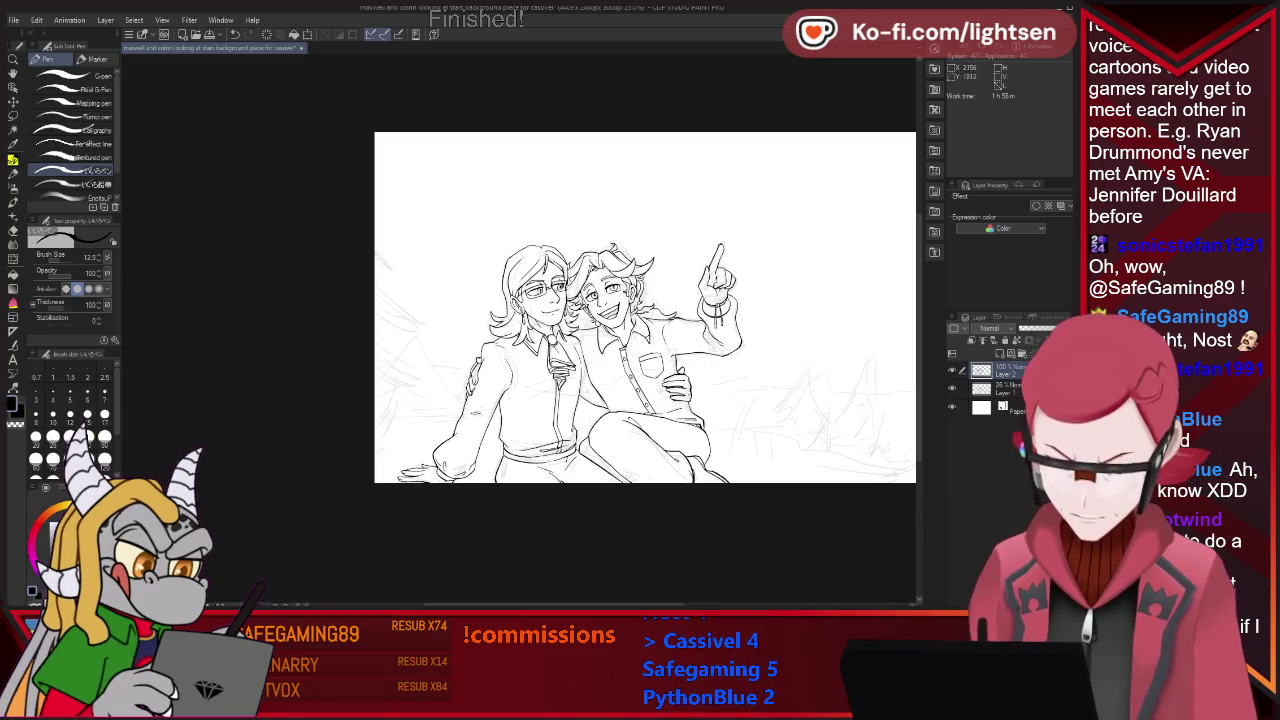
key(ctrl+plus)
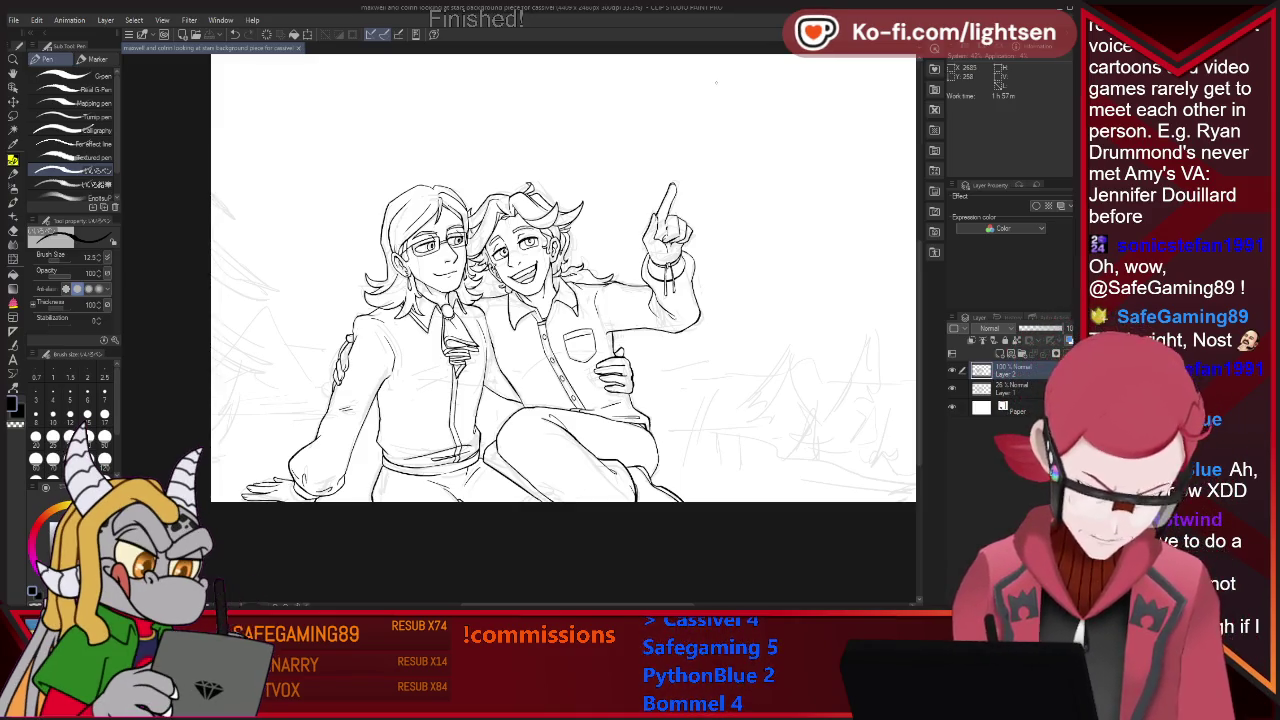
On a new layer, ink glasses on the pointing character, erasing stray frame lines.
scroll(498, 177, up, 2)
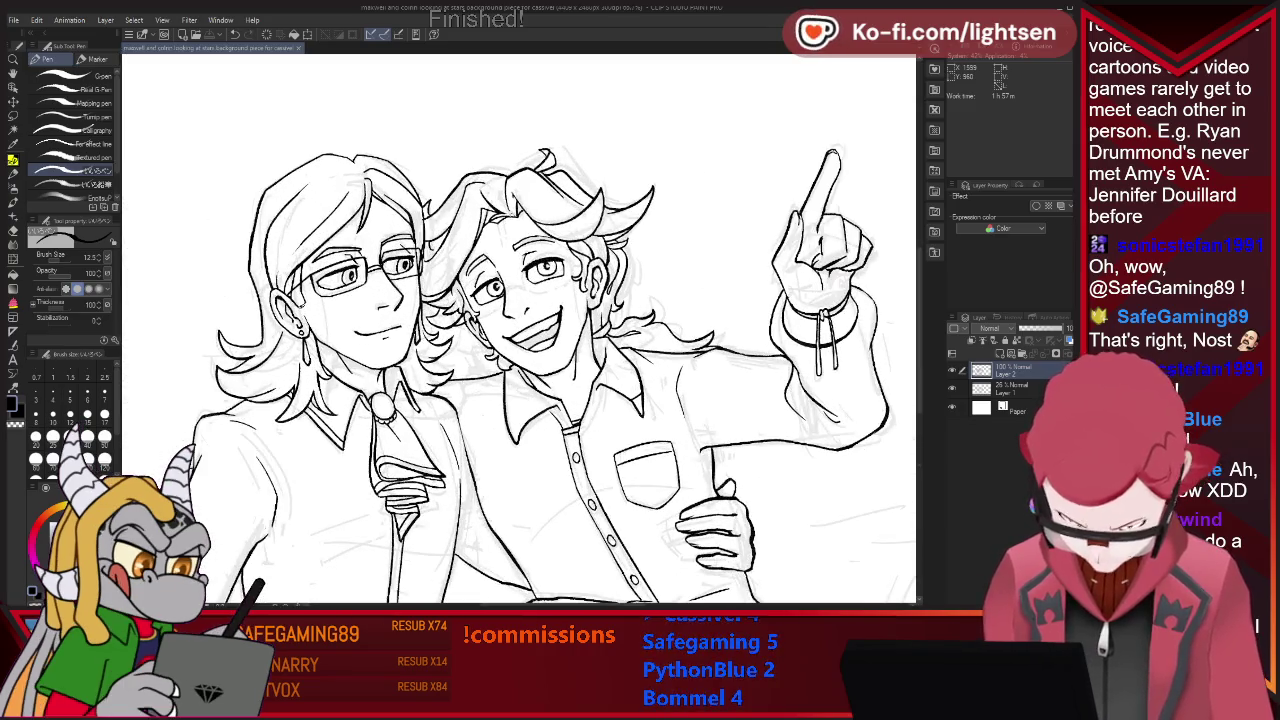
key(ctrl+shift+n)
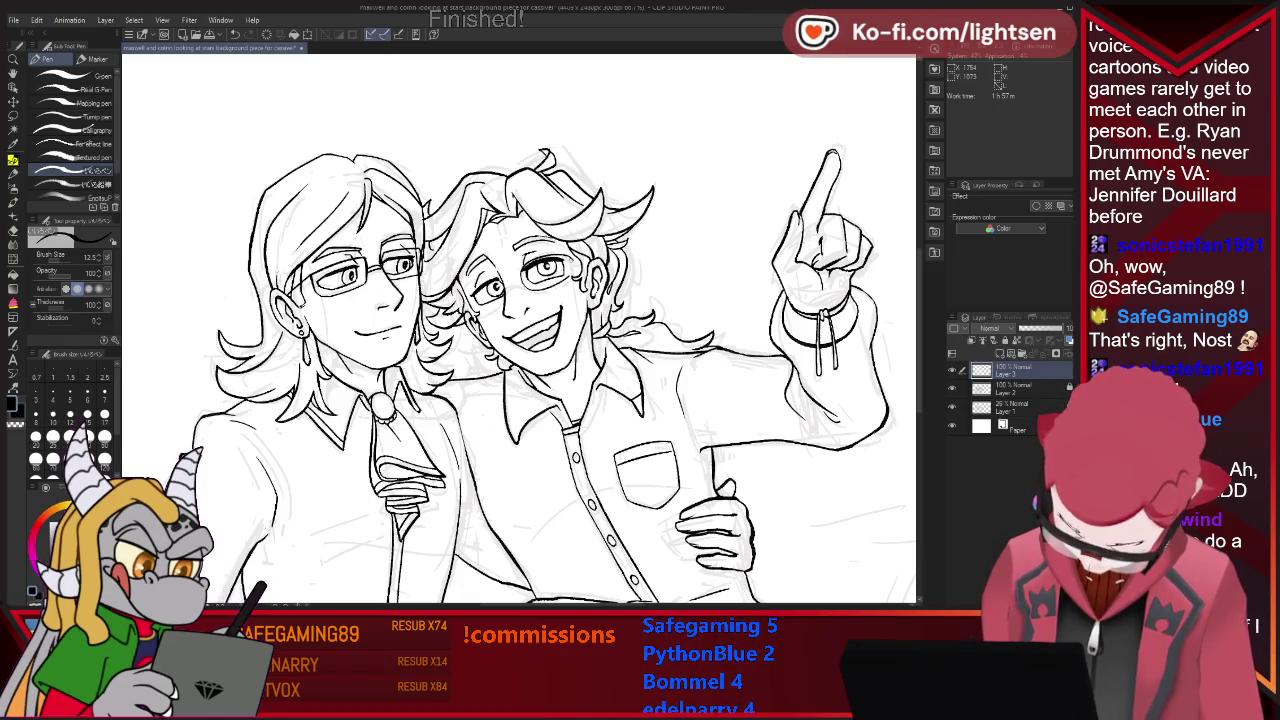
key(e)
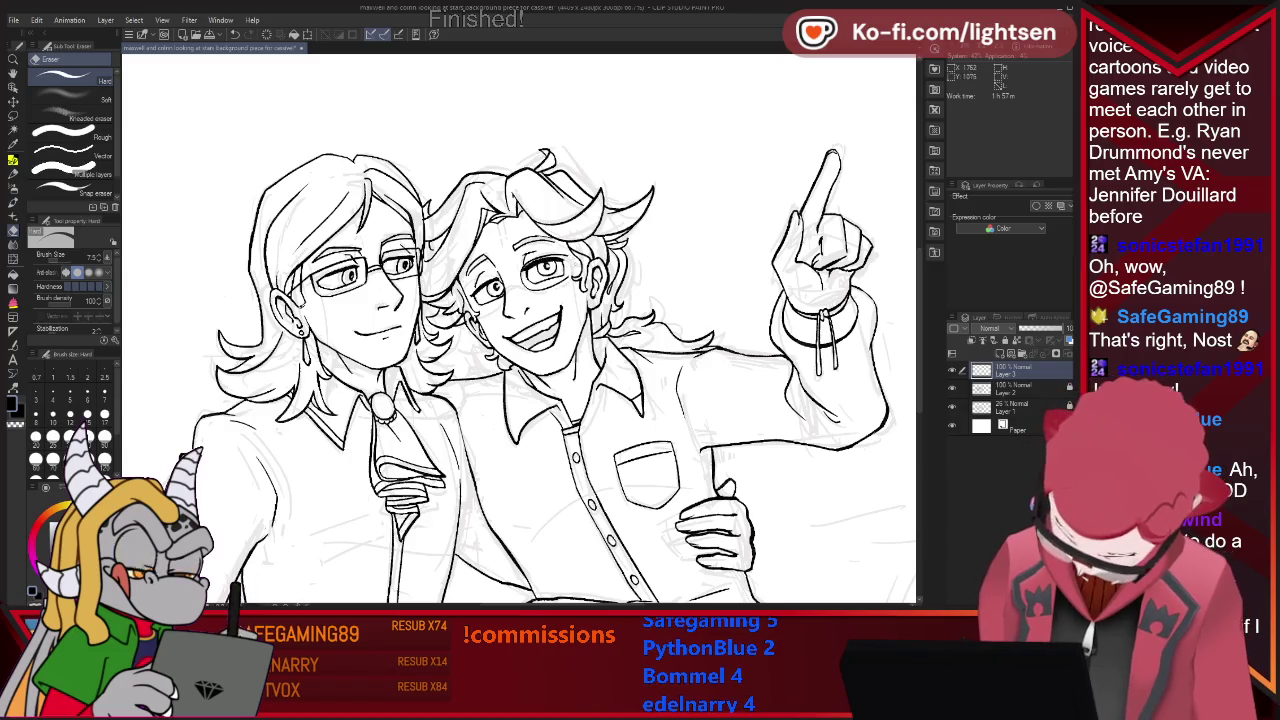
key(p)
key(e)
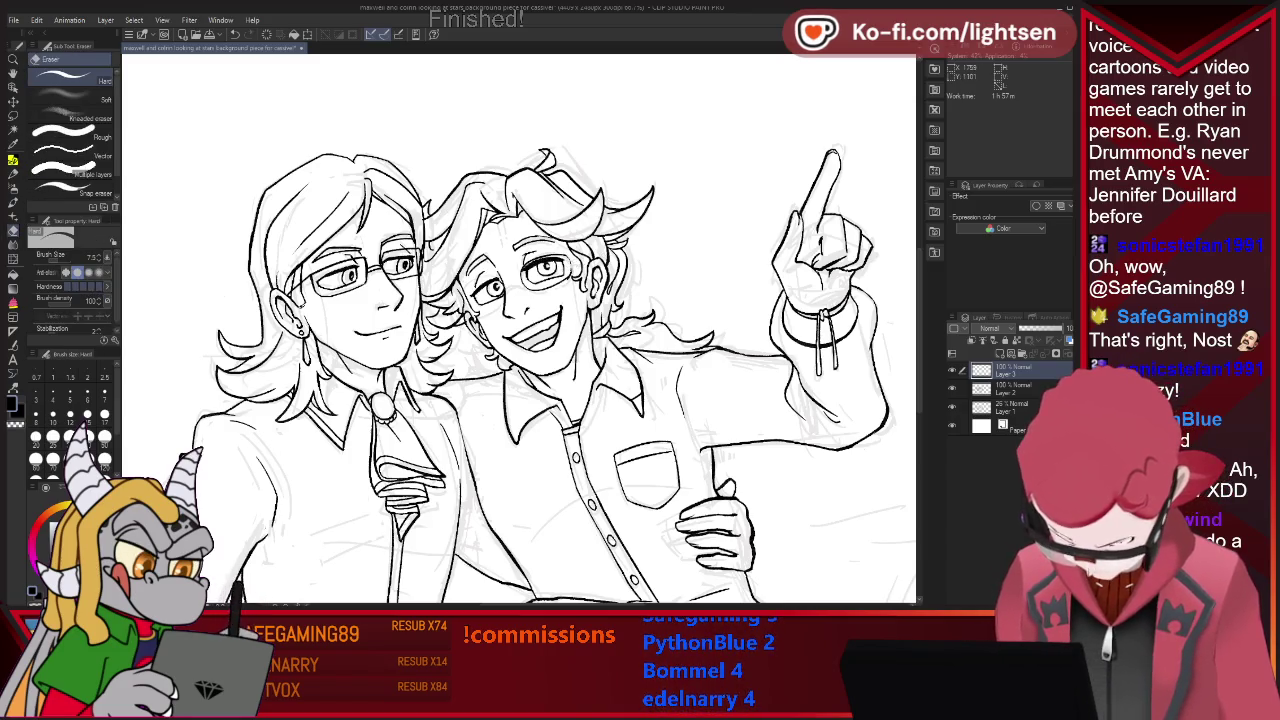
key(p)
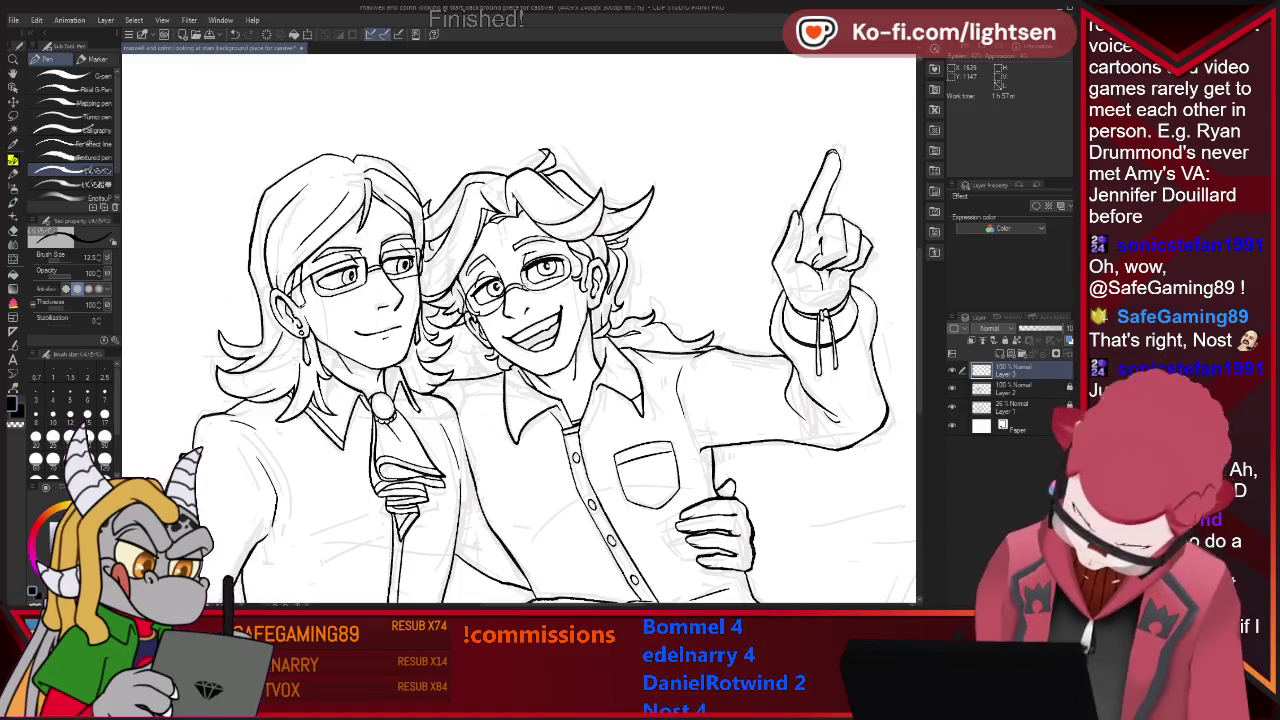
key(e)
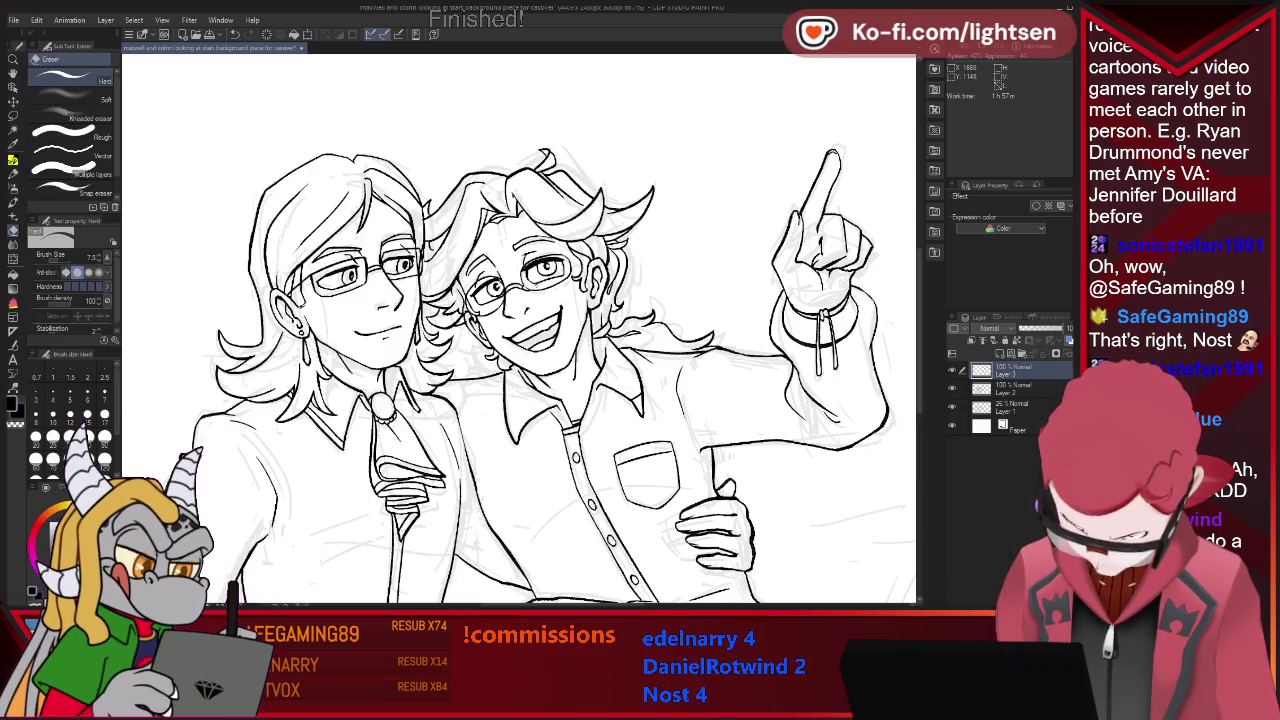
key(p)
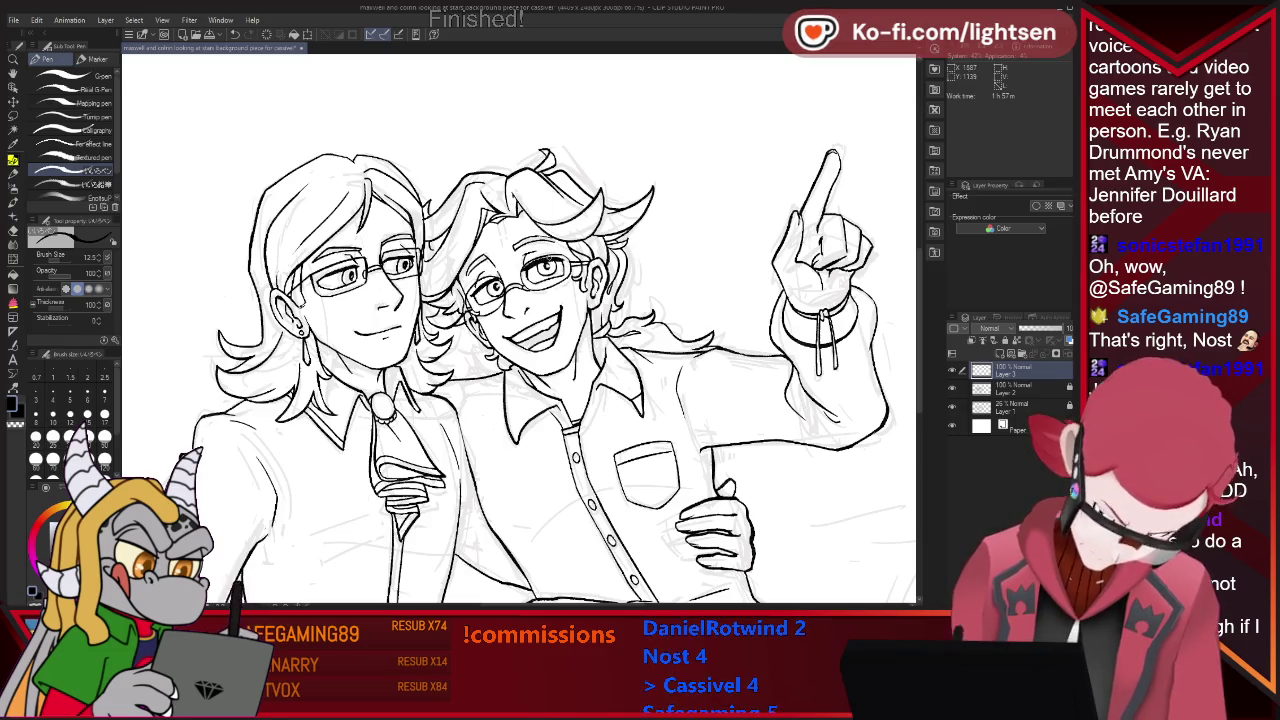
Scroll-zoom out to see the whole illustration with both characters in glasses.
scroll(800, 212, down, 4)
scroll(800, 212, down, 1)
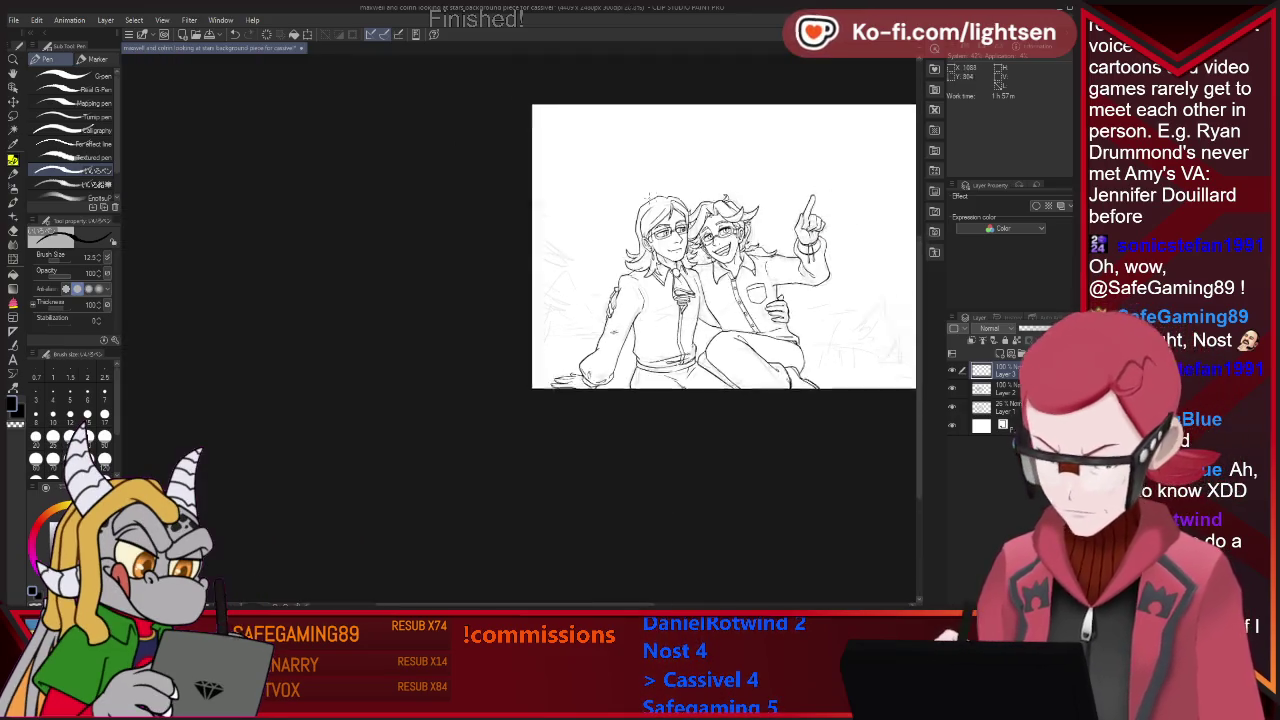
scroll(649, 196, down, 1)
scroll(717, 210, up, 2)
scroll(717, 210, up, 2)
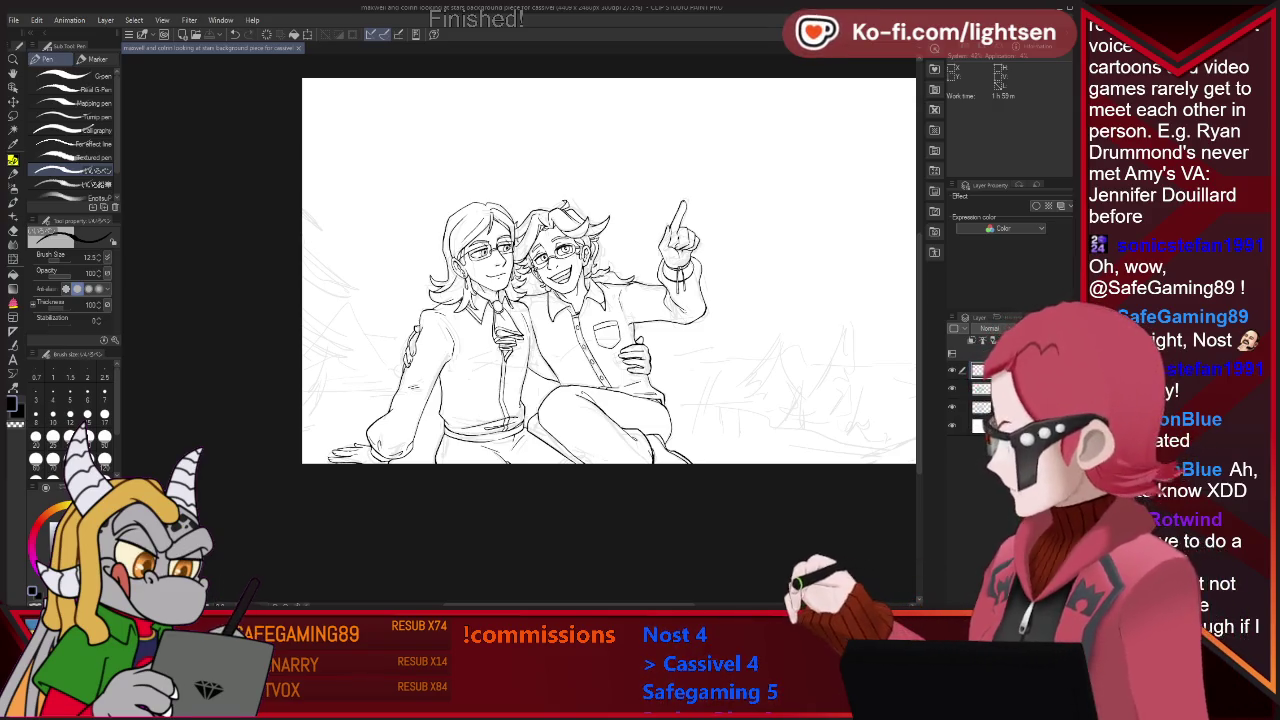
key(ctrl+minus)
scroll(783, 222, up, 2)
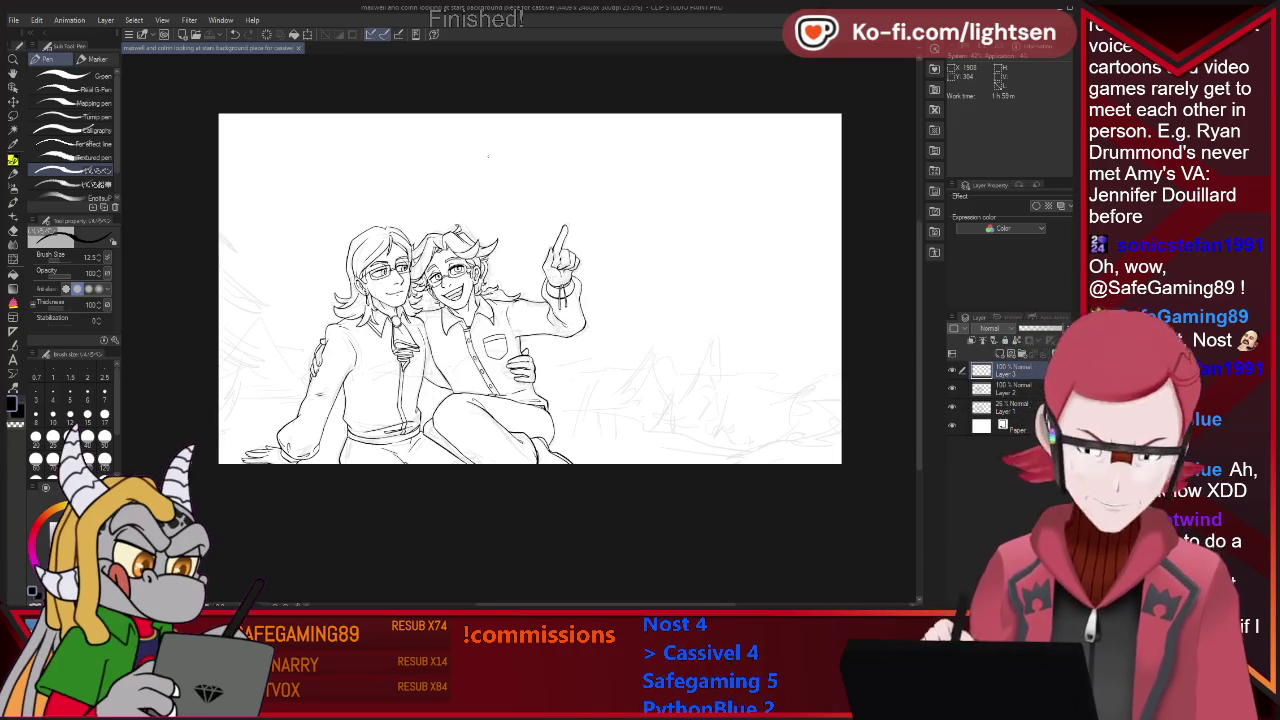
scroll(488, 151, up, 1)
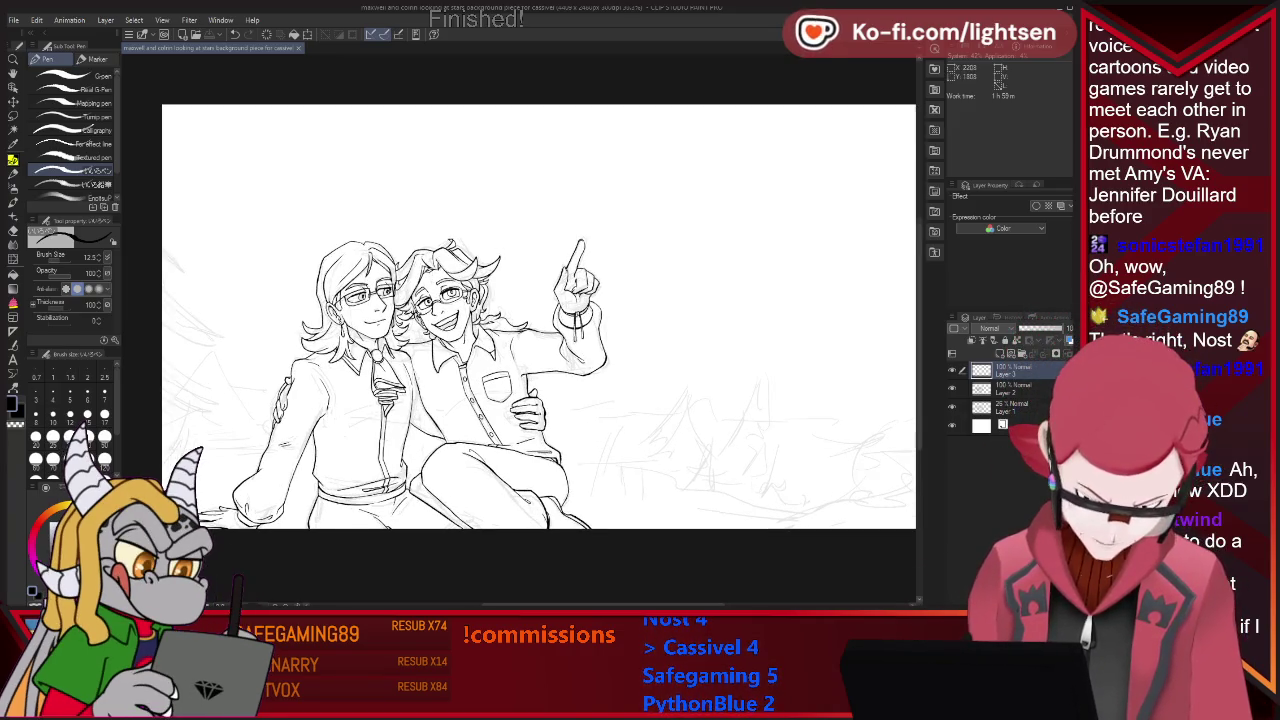
scroll(537, 411, up, 1)
scroll(570, 399, down, 3)
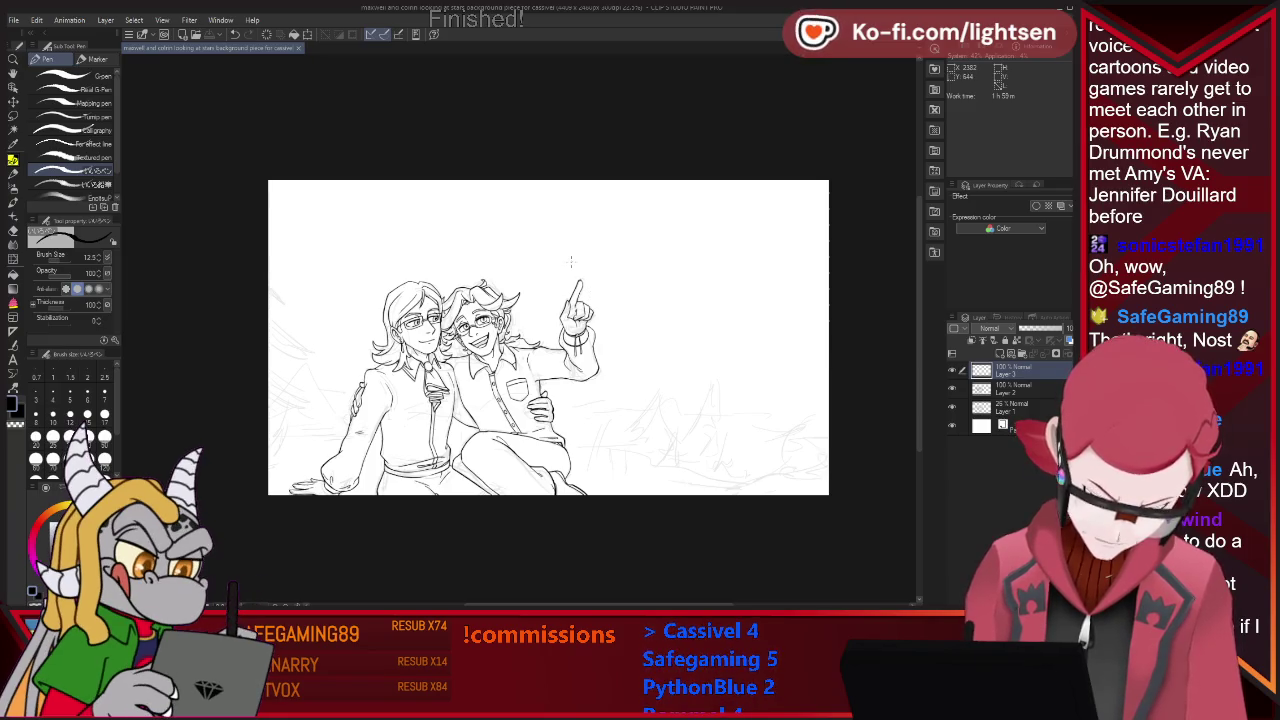
scroll(566, 262, up, 1)
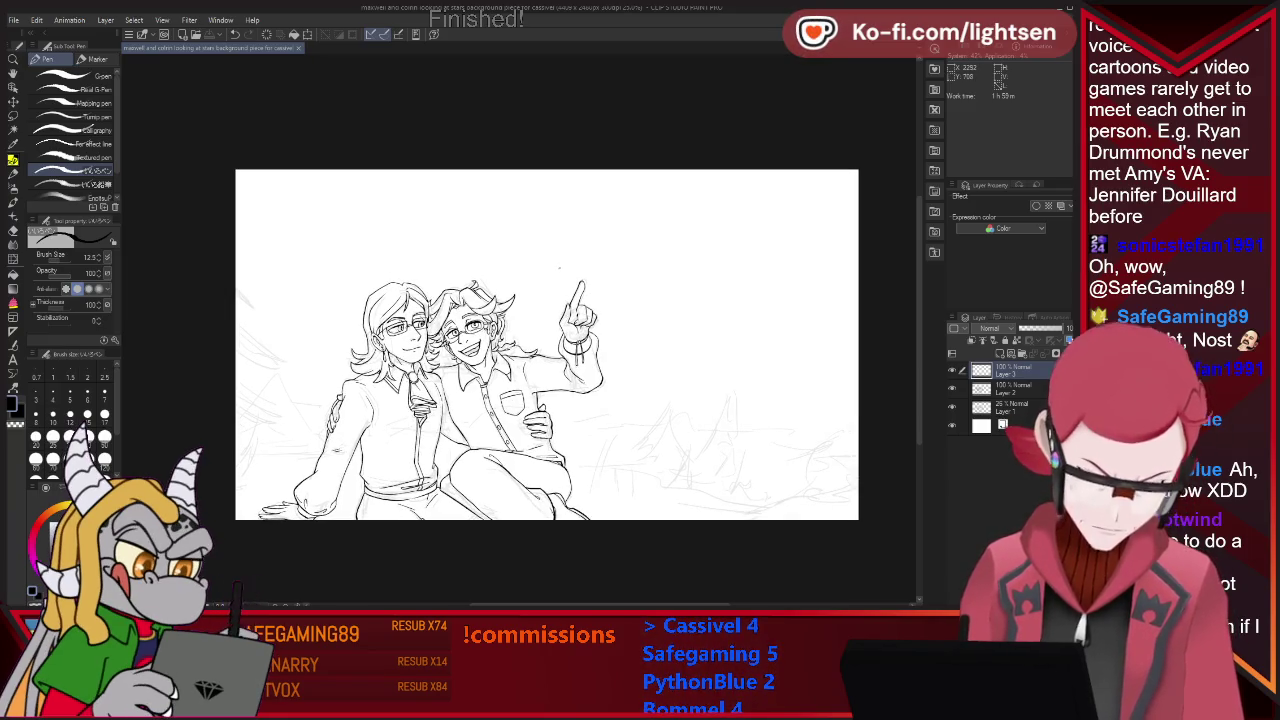